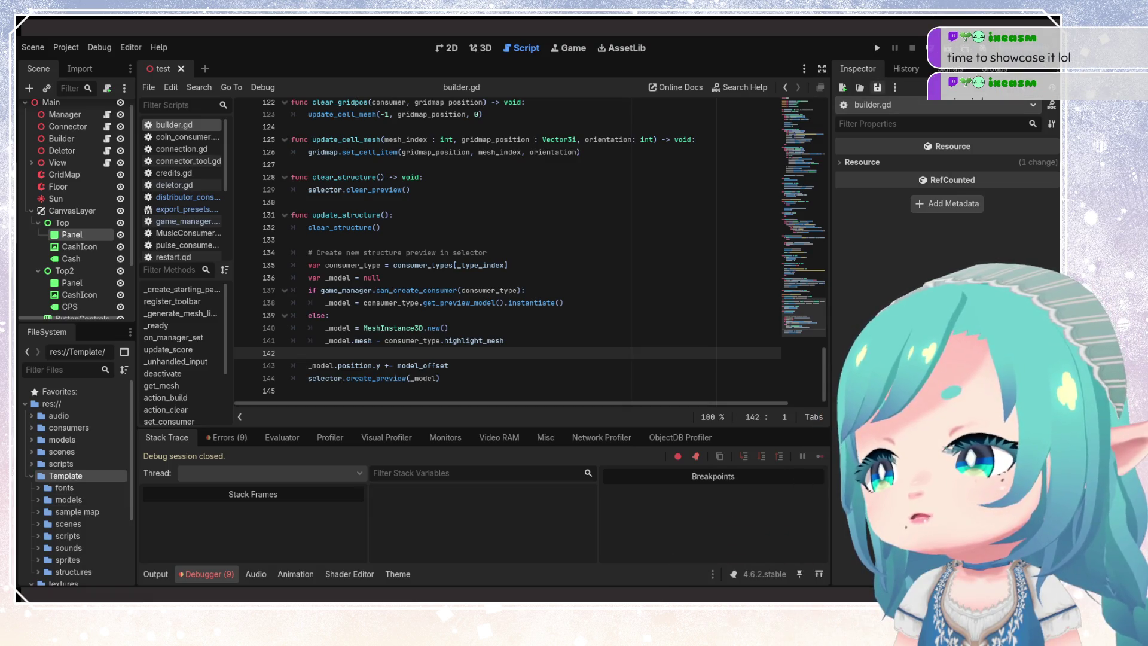
- Run the Solar Signals project from the Godot editor to reach its title screen
left_click(878, 49)
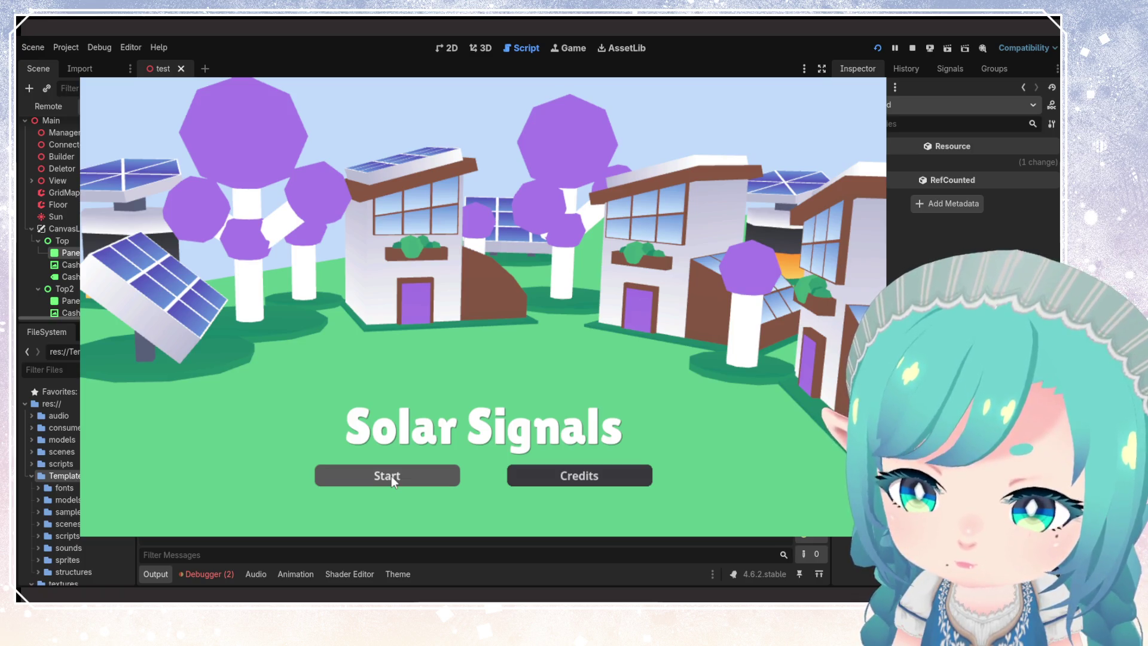
- Choose Start on the Solar Signals title screen to load the grid board
left_click(391, 476)
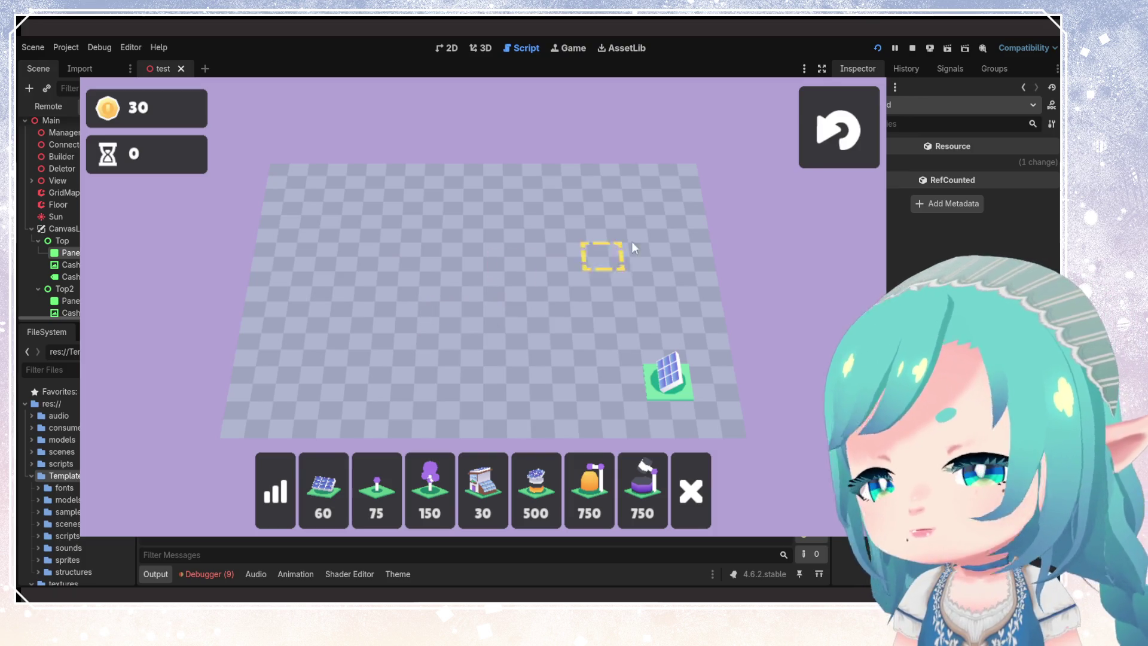
- Reset the board, then preview the 150 tree, 500, 750 dome, purple 750 and 60 solar panel
left_click(853, 144)
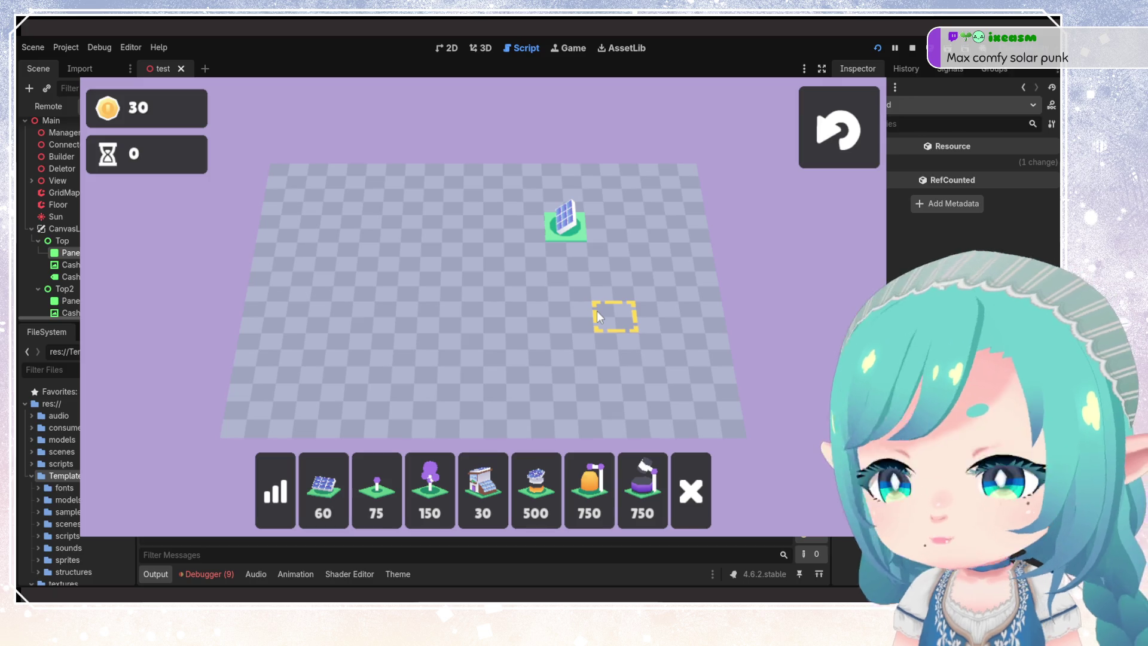
left_click(429, 491)
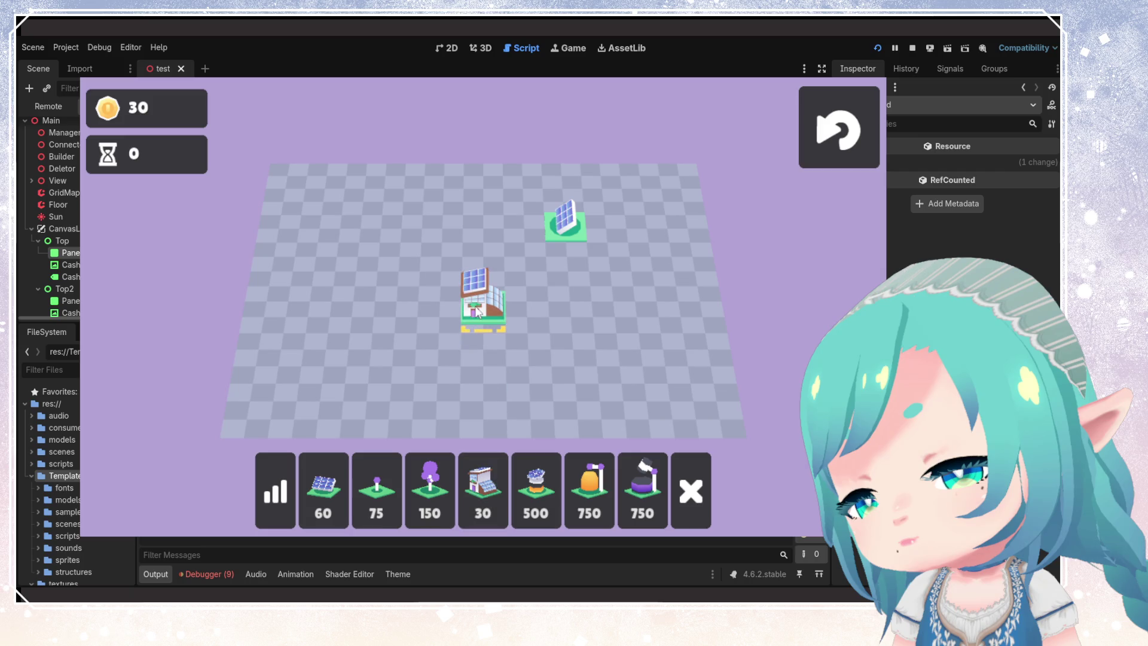
left_click(539, 487)
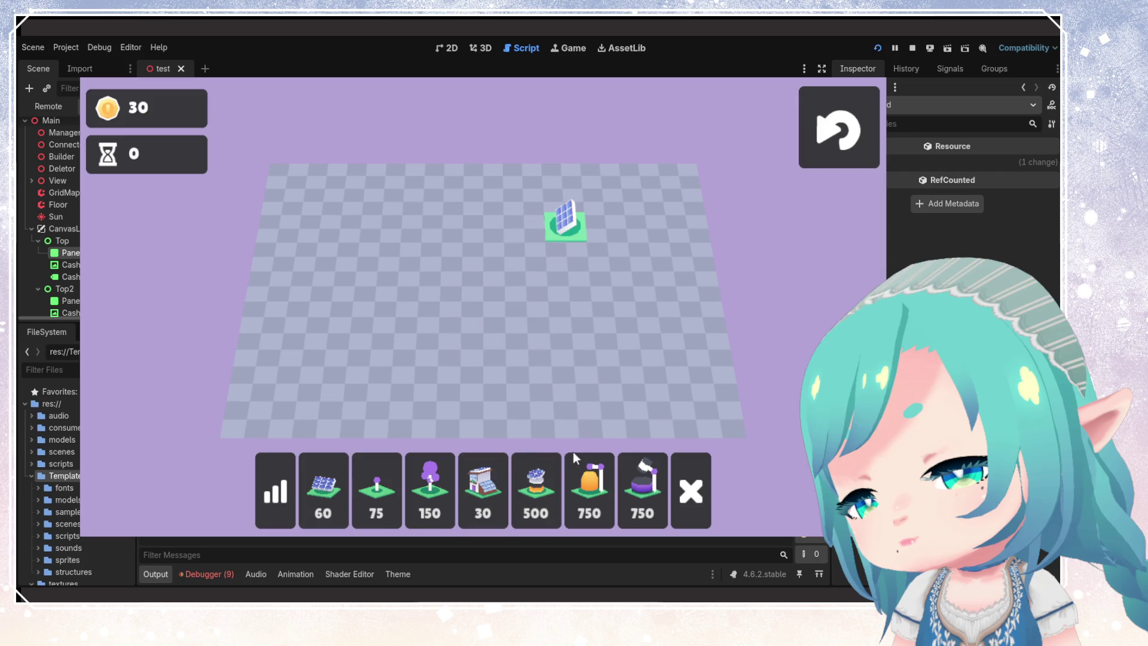
left_click(604, 510)
left_click(642, 491)
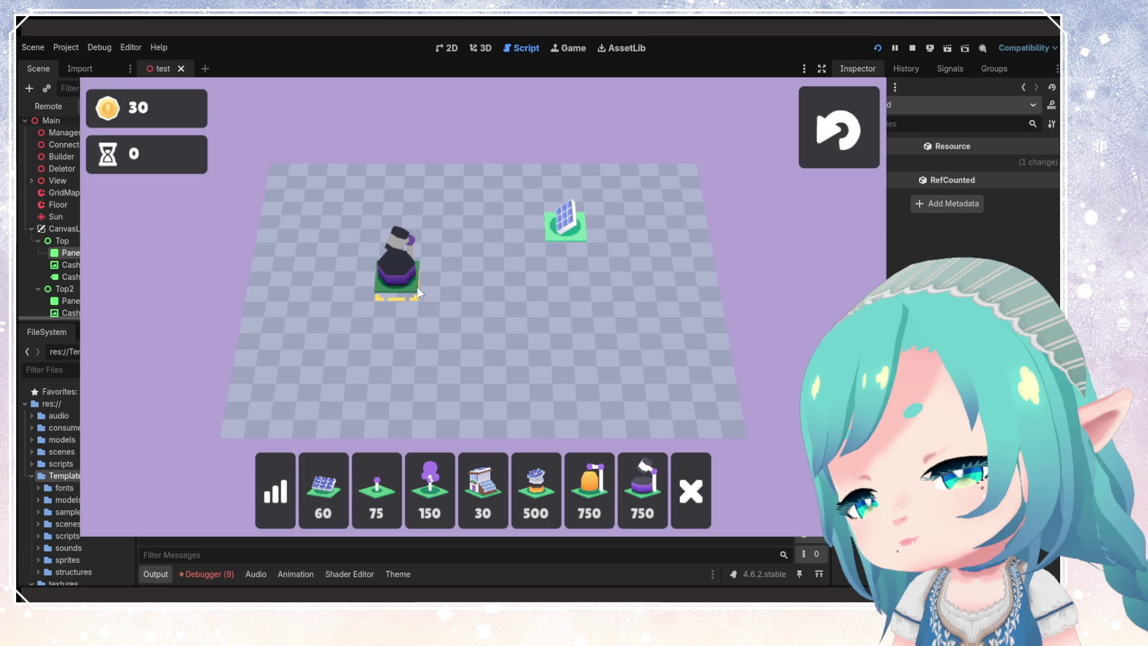
left_click(335, 467)
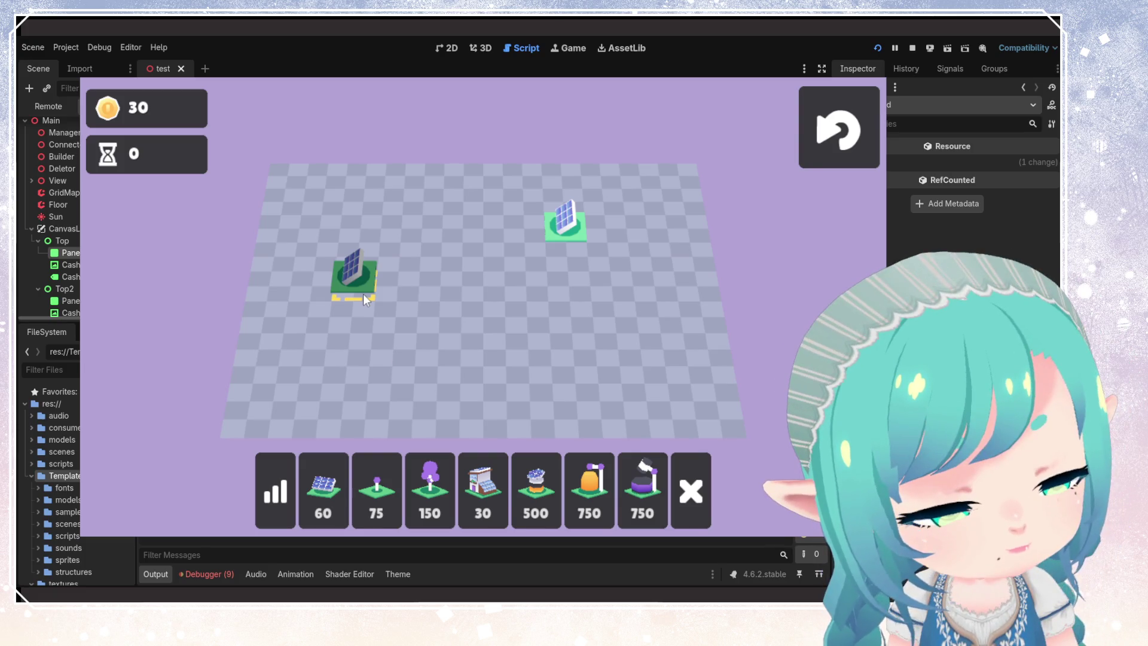
- Remove the second solar panel from the grid, leaving only the starting panel
left_click(364, 293)
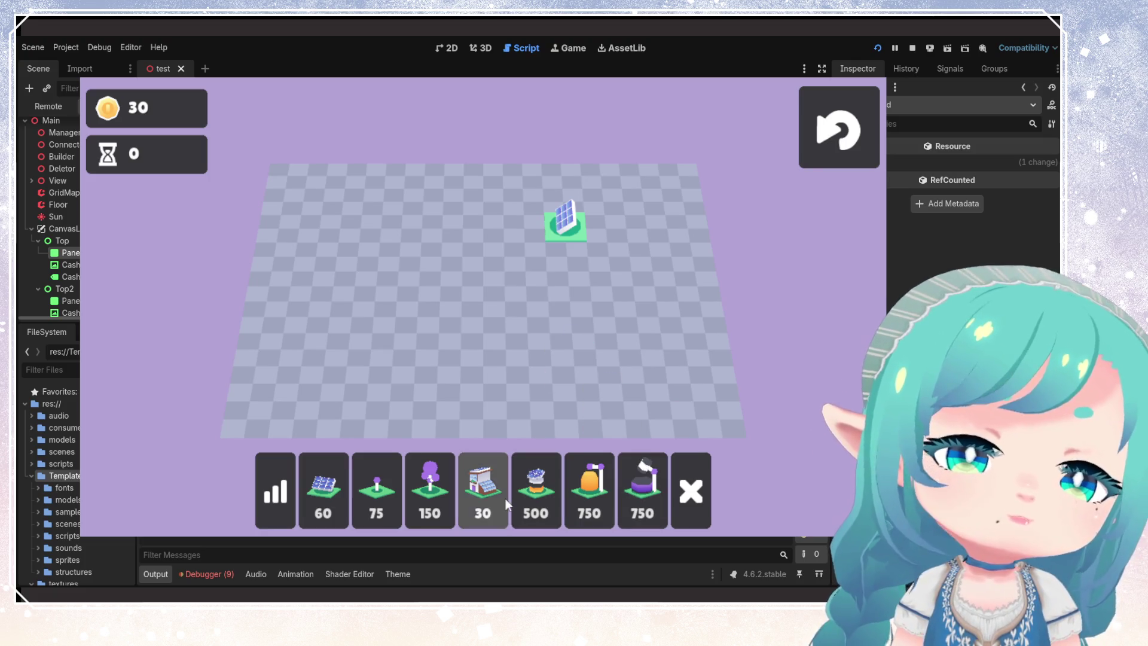
- Preview the 30, 500, 750, 75 lamp and 150 tree structures, ending on the purple tree
left_click(483, 491)
left_click(536, 490)
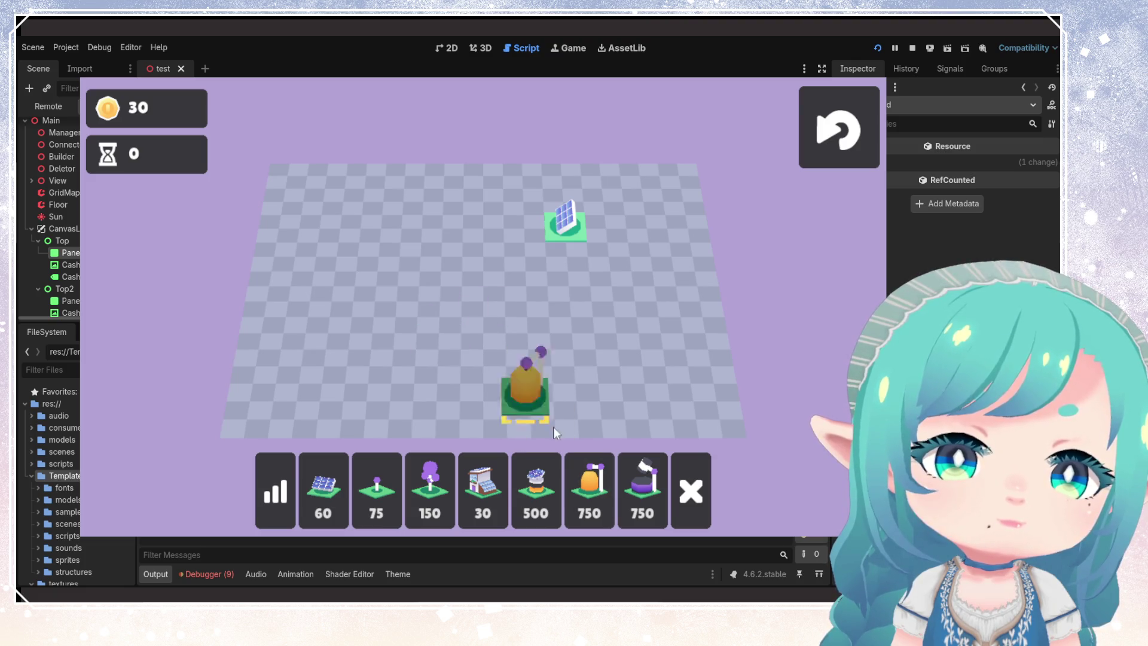
left_click(643, 490)
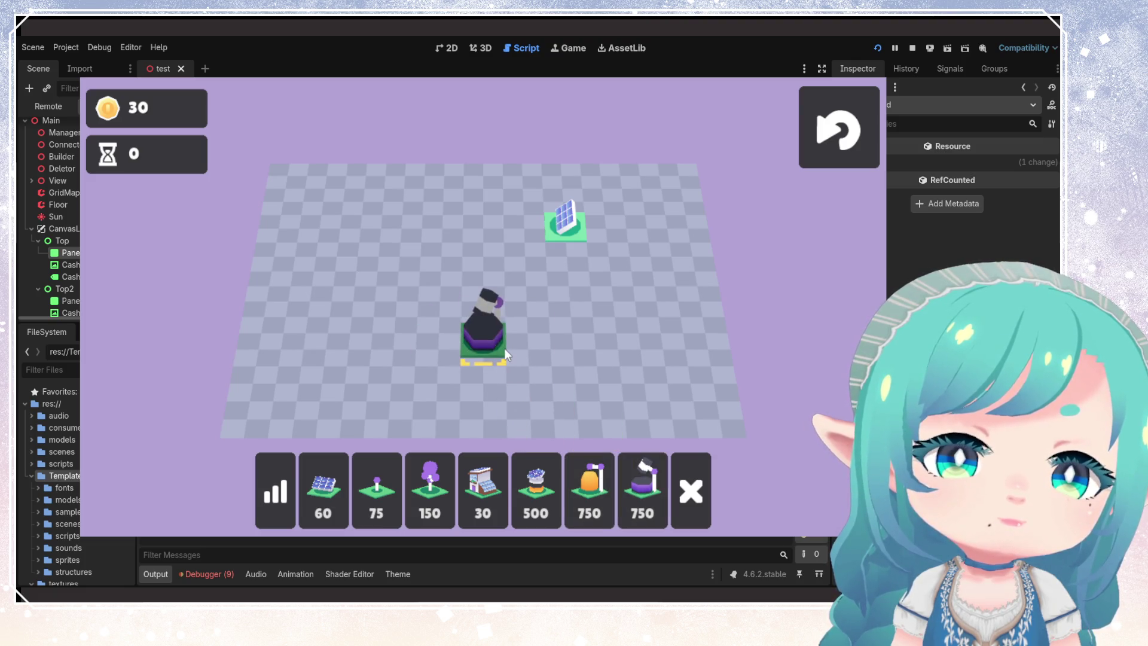
left_click(377, 487)
left_click(443, 461)
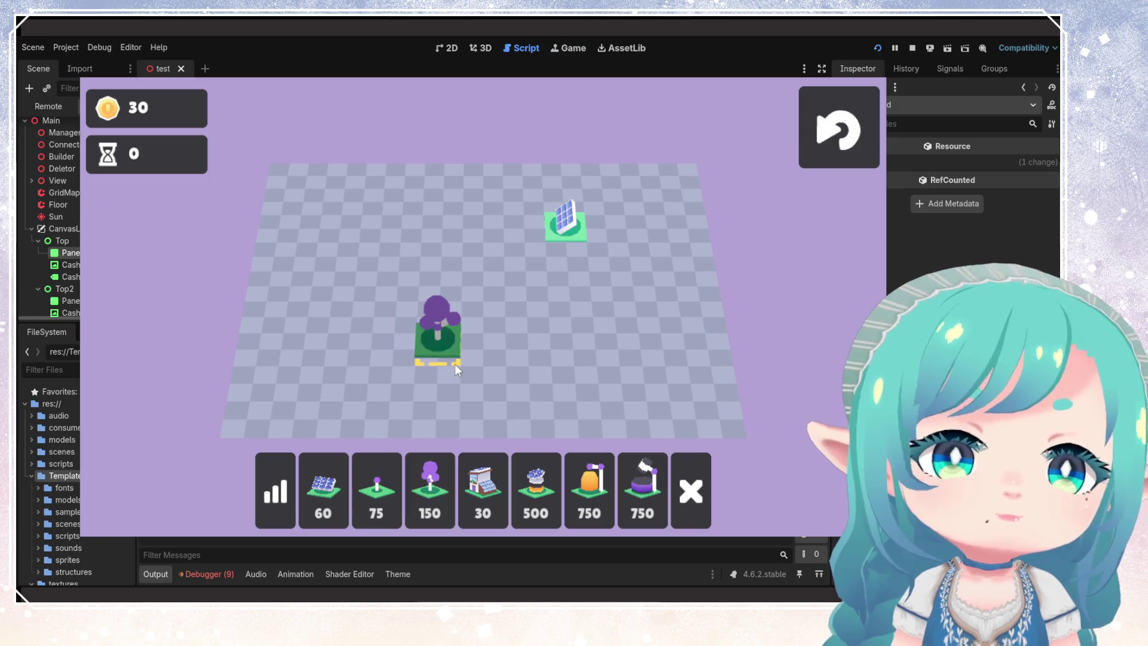